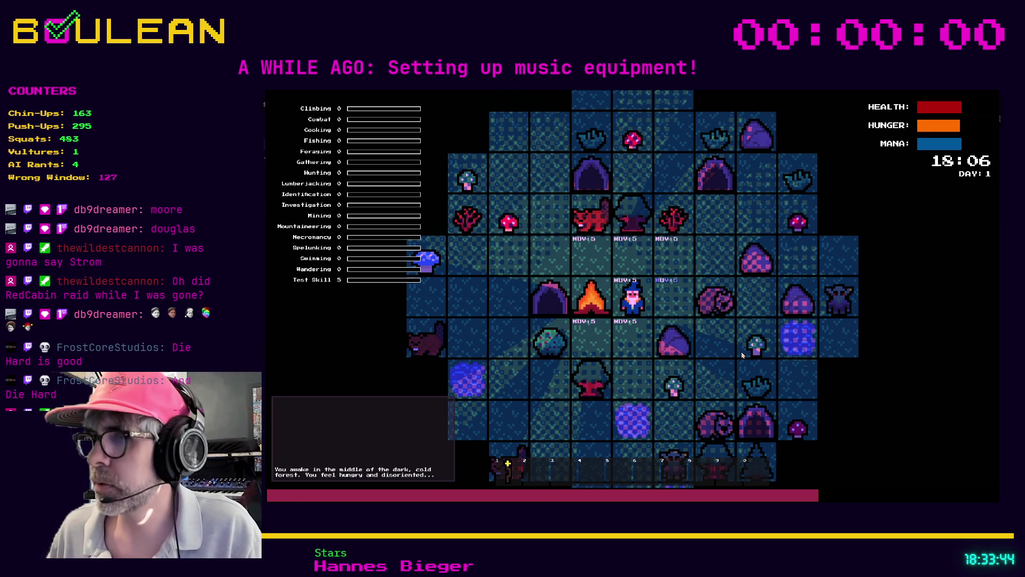
# Stop the running game to return to goblin.gd in the script editor
pyautogui.press('F8')
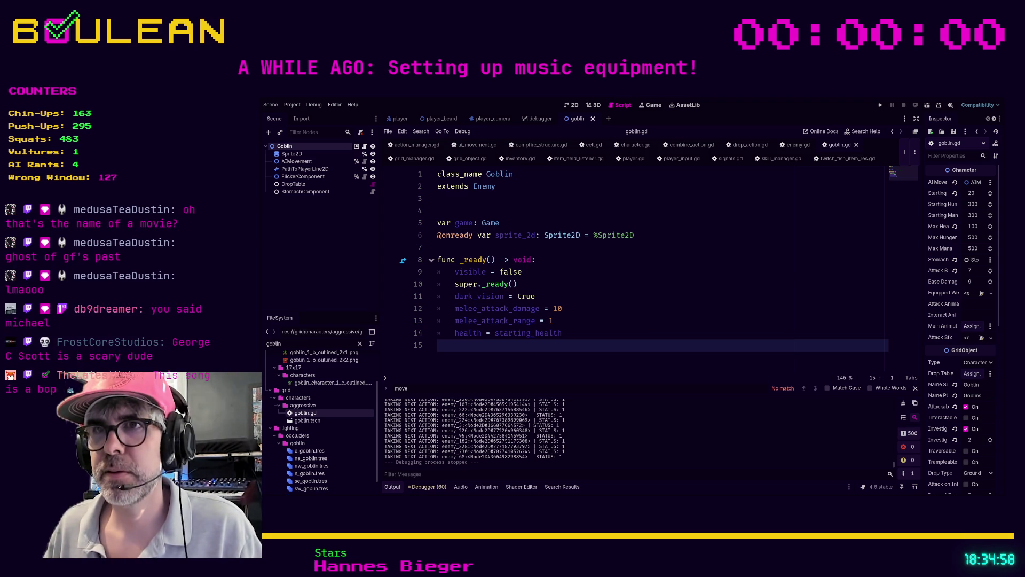
# In goblin.gd's _ready(), add health = starting_health after the melee damage and range settings
pyautogui.click(700, 259)
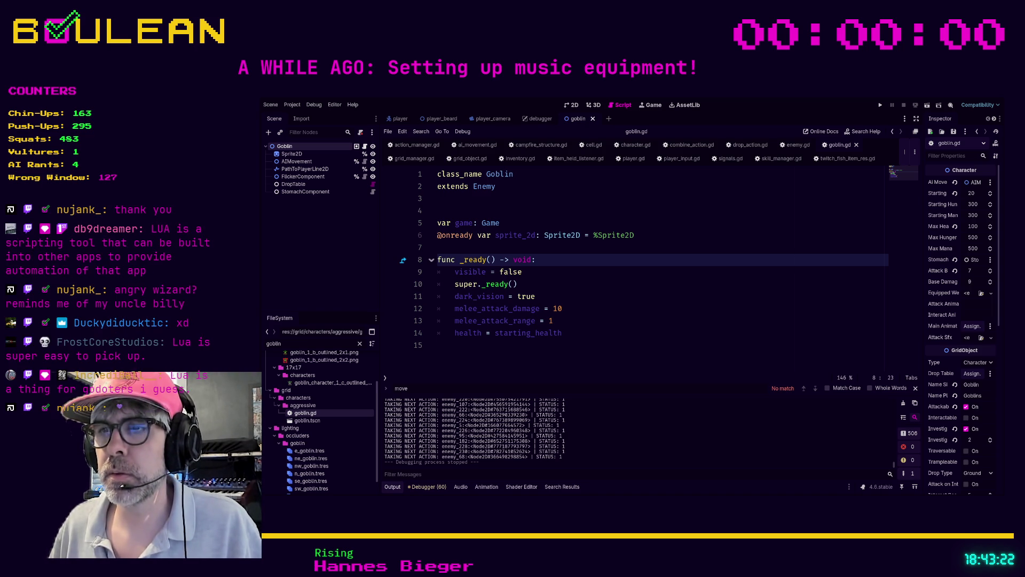
# Run the game, craft a campfire beside the wizard from the crafting list, and view the map
pyautogui.click(561, 332)
pyautogui.press('F5')
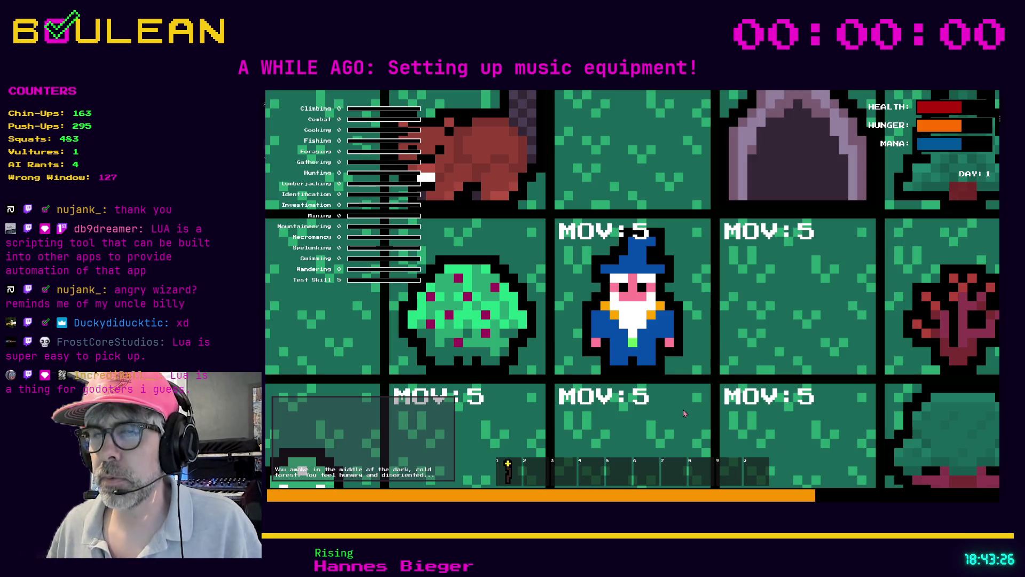
pyautogui.press('c')
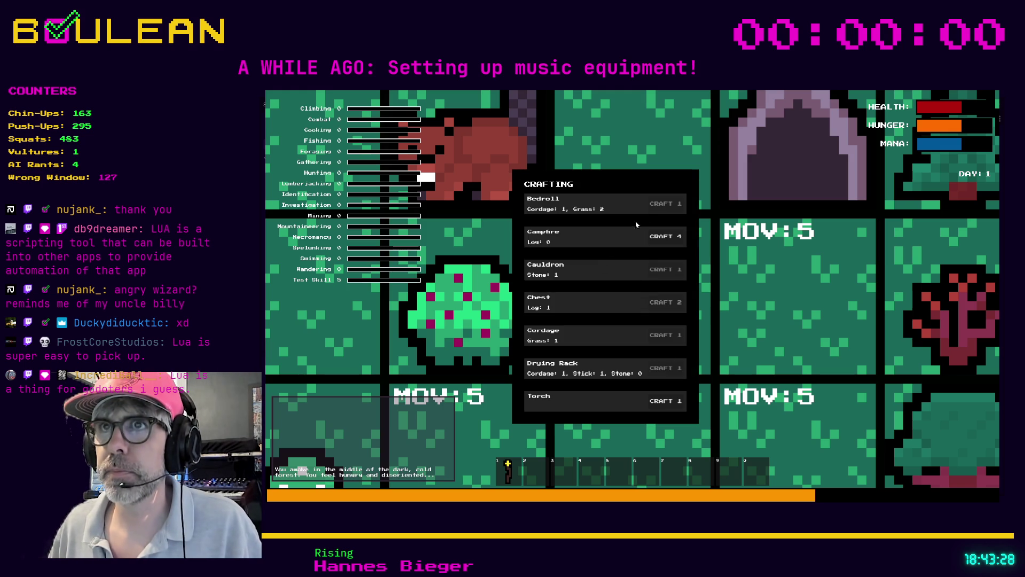
pyautogui.click(659, 239)
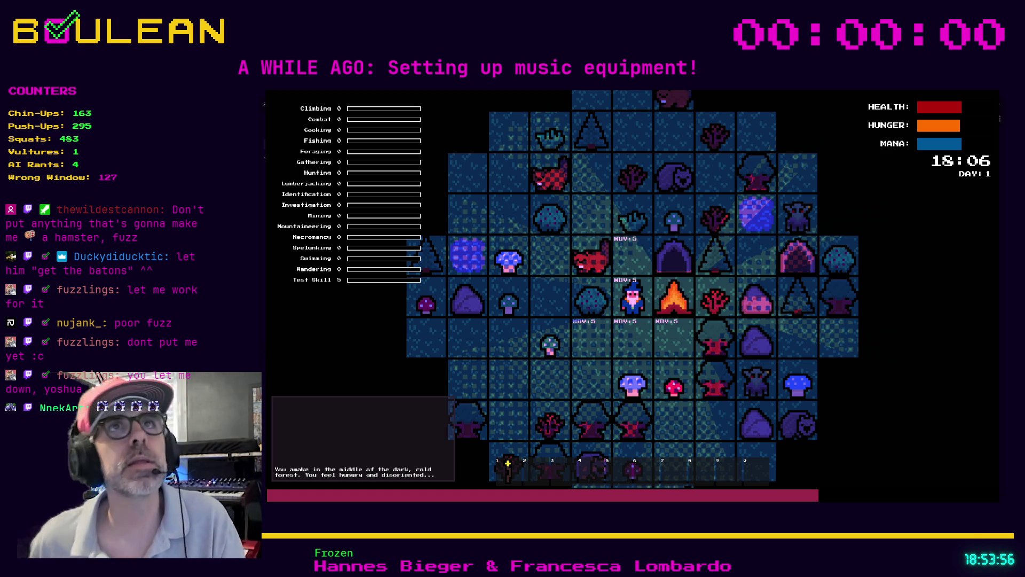
pyautogui.scroll(2, 633, 296)
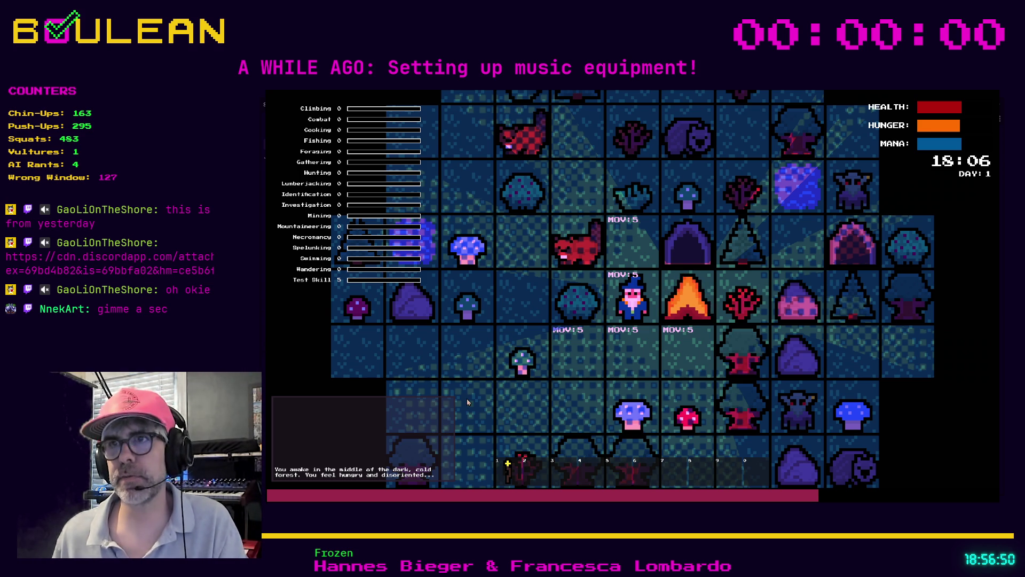
# Stop the running game with F8 after zooming in around the wizard
pyautogui.press('F8')
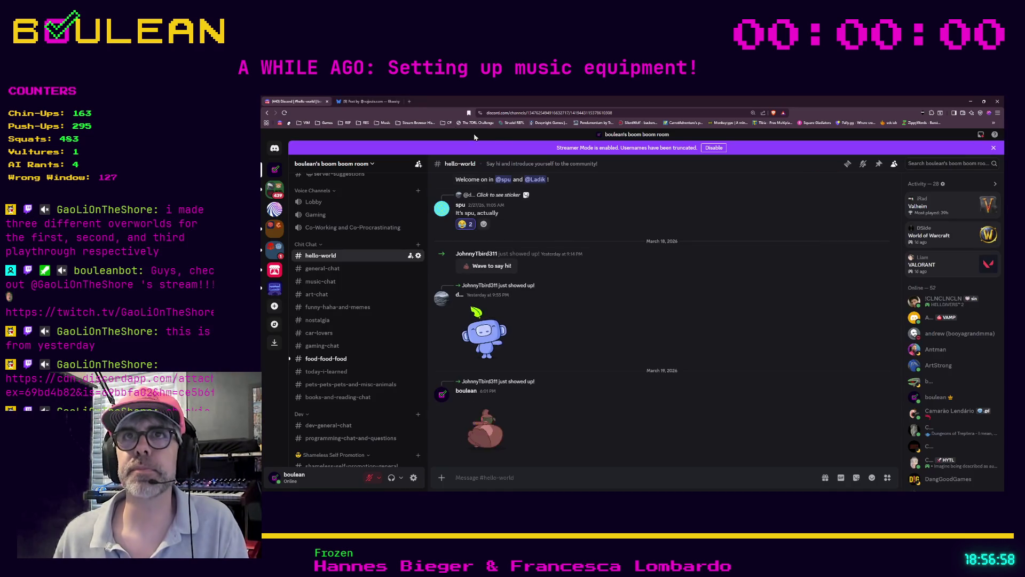
# Load the shared tilemap image link in a new browser tab
pyautogui.click(409, 101)
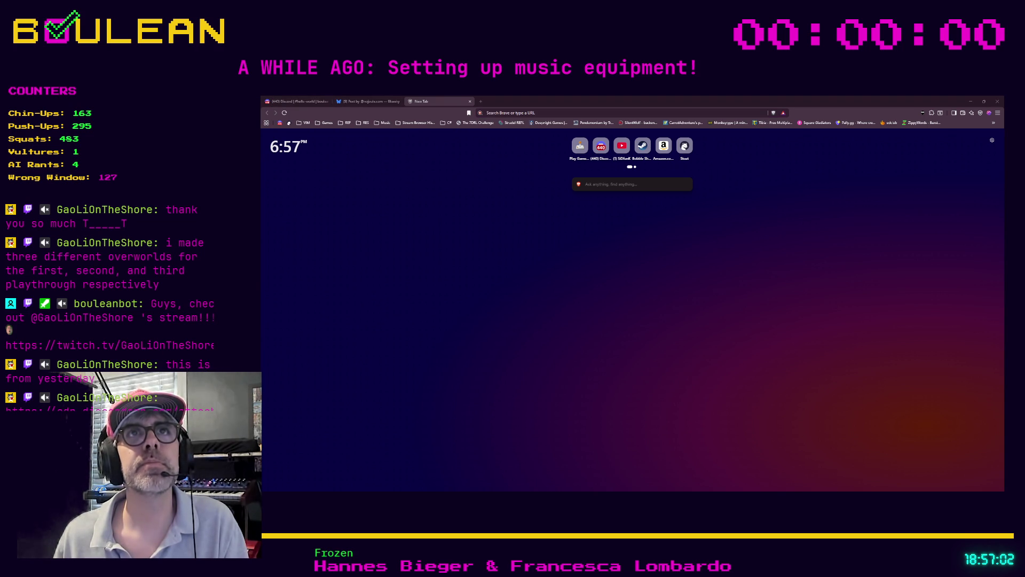
pyautogui.click(520, 111)
pyautogui.hotkey('ctrl', 'v')
pyautogui.press('Return')
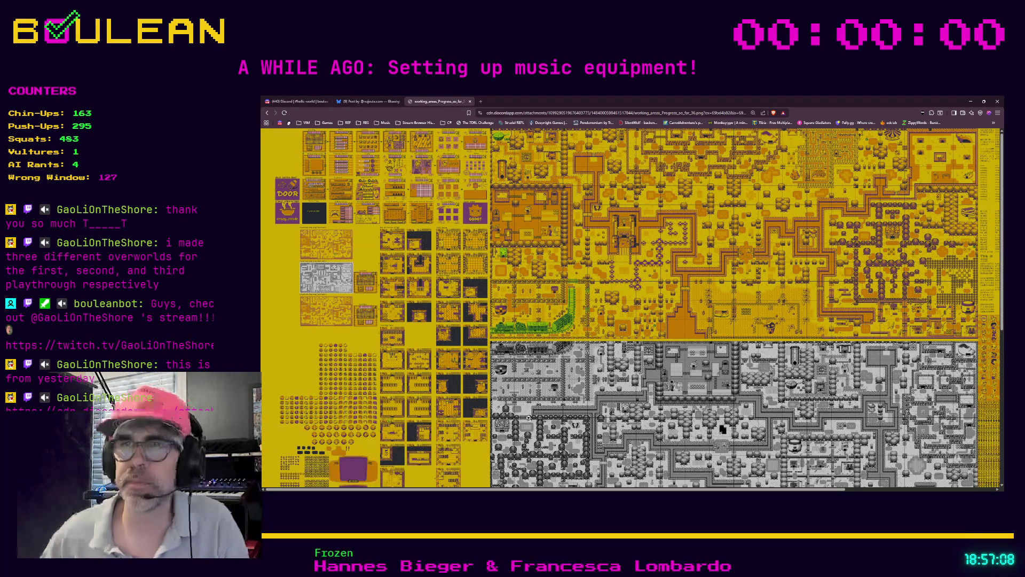
# Scroll down to the green map, back up to the yellow map, and view the sheet full size
pyautogui.scroll(-5, 547, 394)
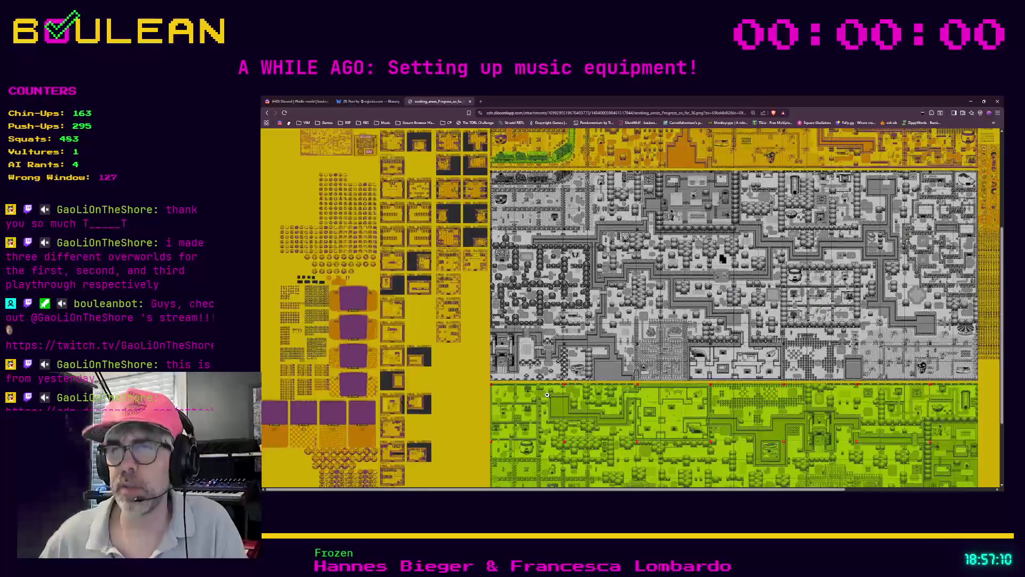
pyautogui.scroll(-1, 547, 394)
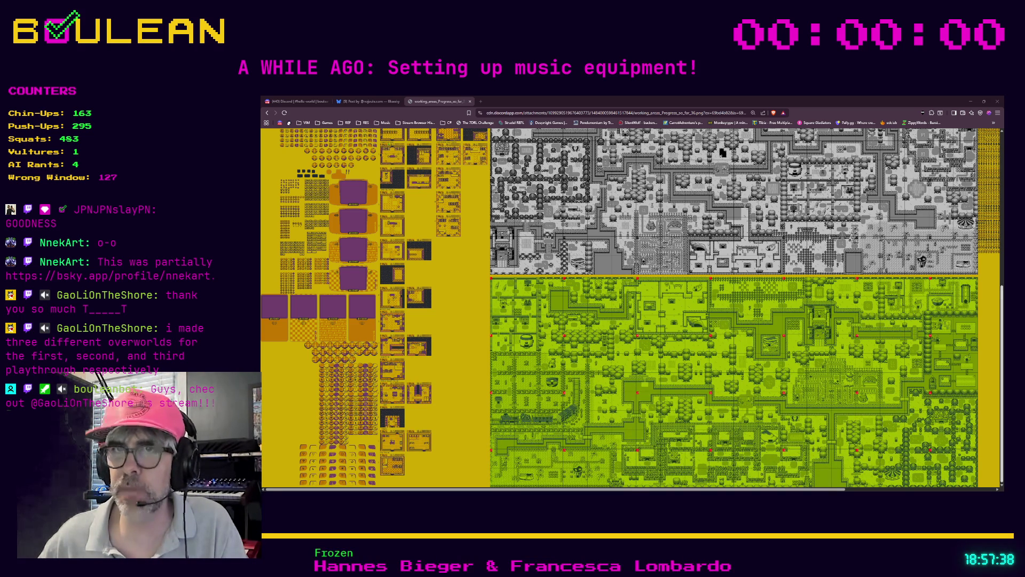
pyautogui.scroll(5, 983, 207)
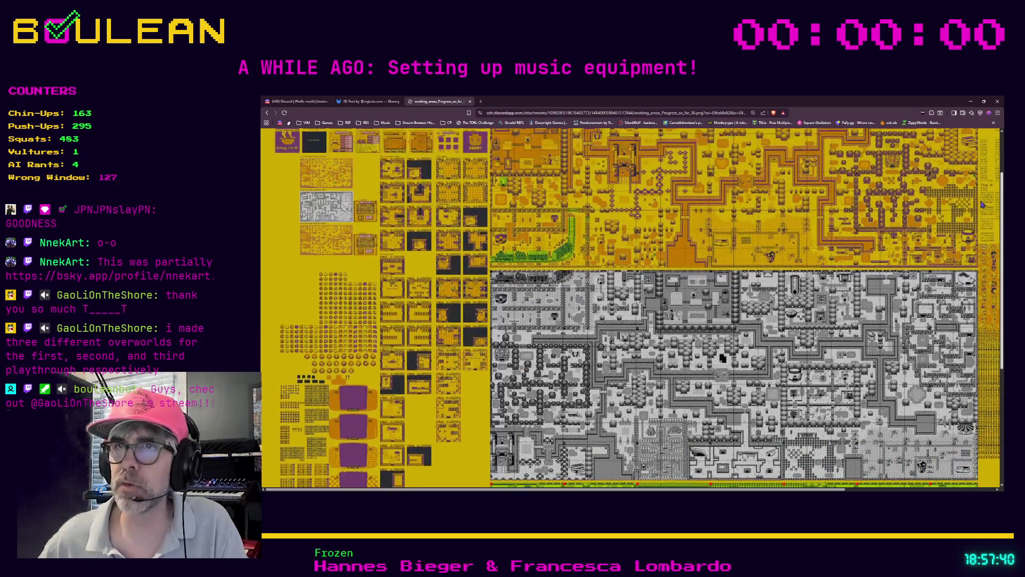
pyautogui.scroll(2, 983, 206)
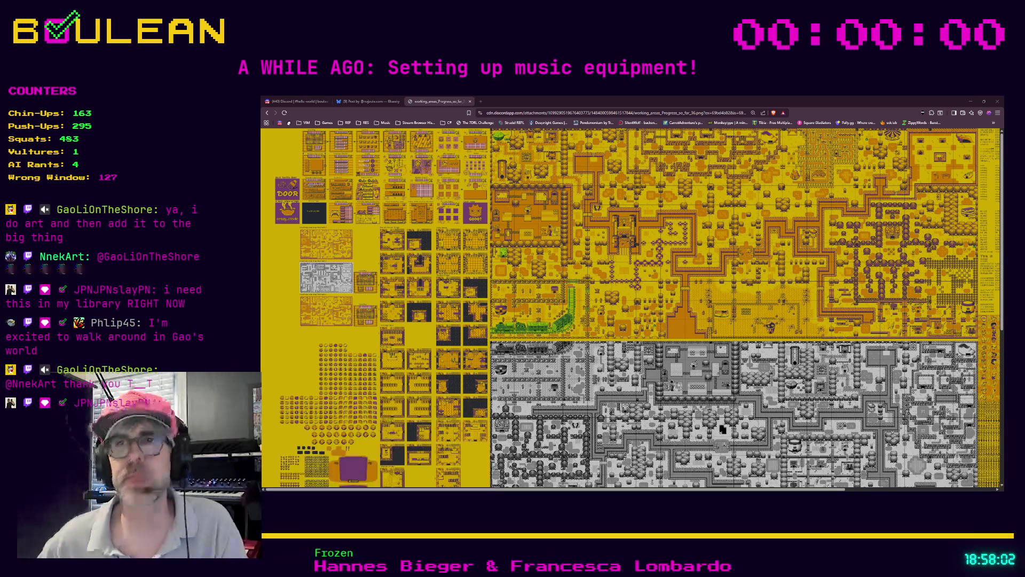
pyautogui.click(719, 331)
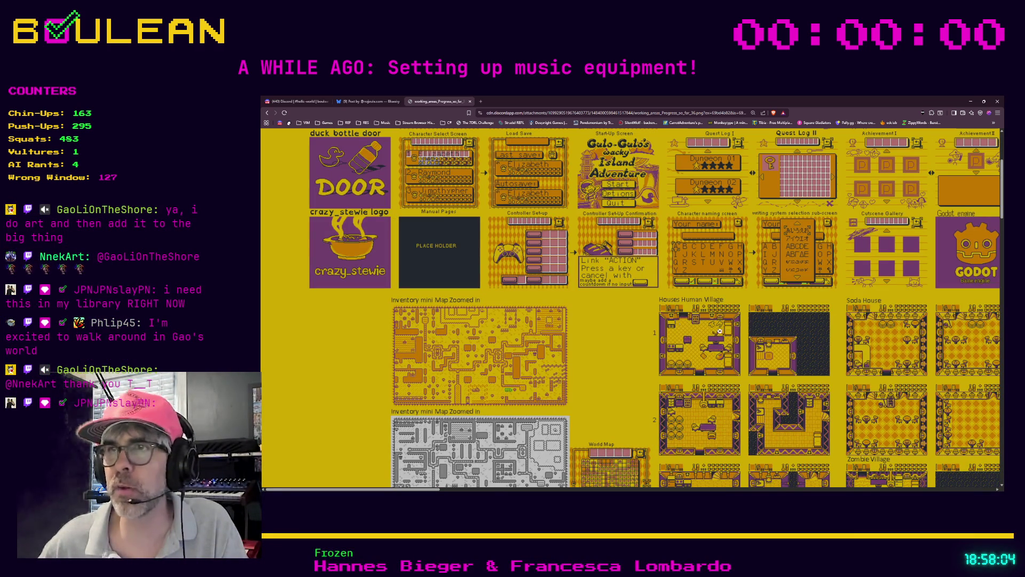
pyautogui.scroll(-5, 846, 324)
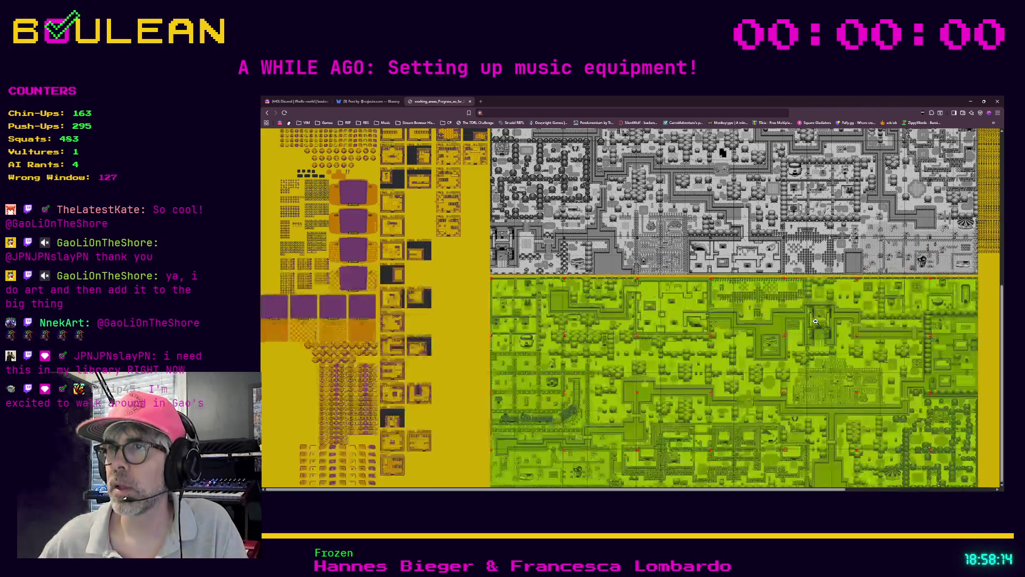
pyautogui.click(854, 304)
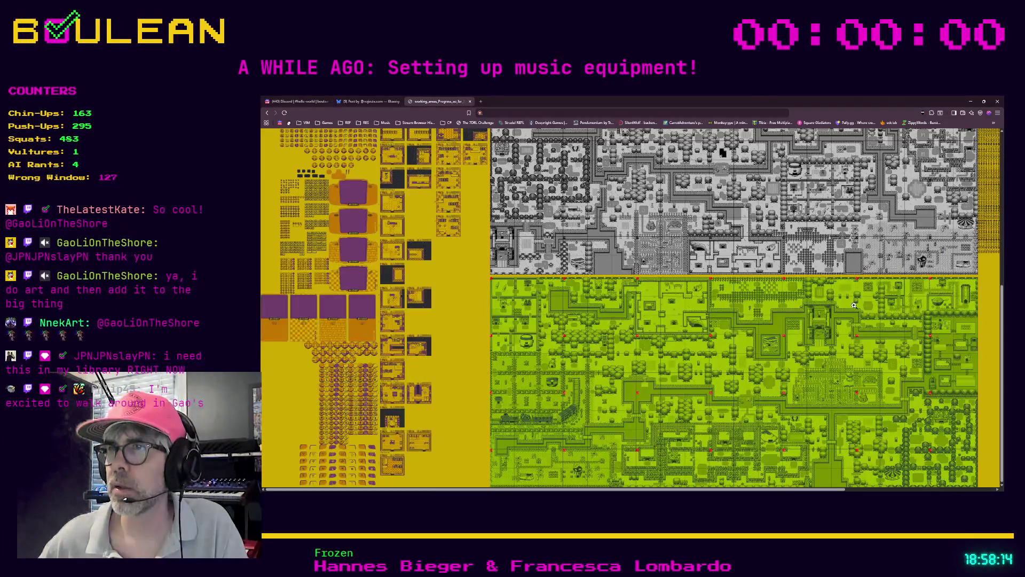
# Magnify the tileset sheet to full size, pan across it, then bring up the Bluesky creature post
pyautogui.click(713, 297)
pyautogui.hscroll(5, 713, 297)
pyautogui.hscroll(3, 689, 300)
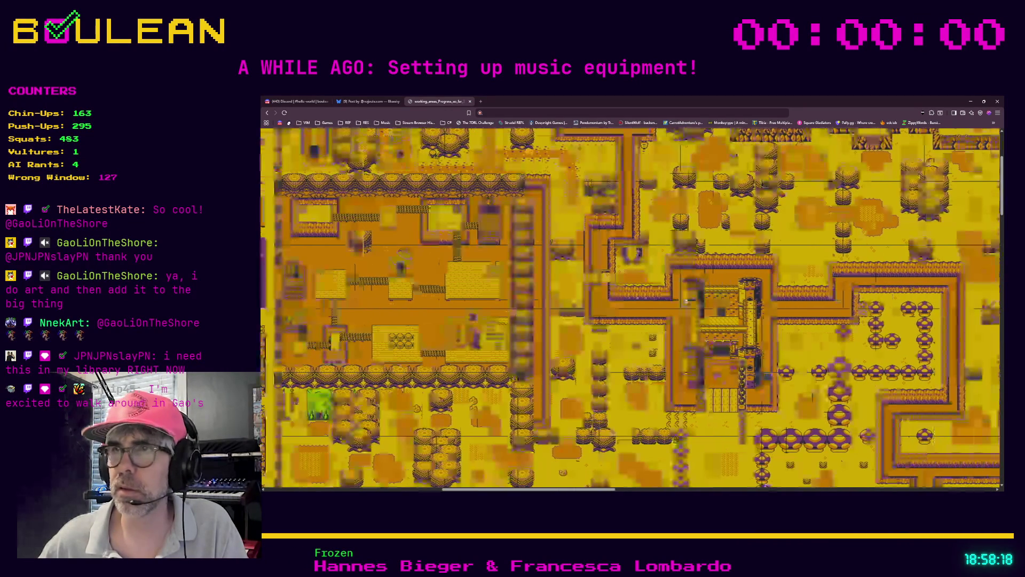
pyautogui.hscroll(5, 687, 301)
pyautogui.hscroll(6, 679, 300)
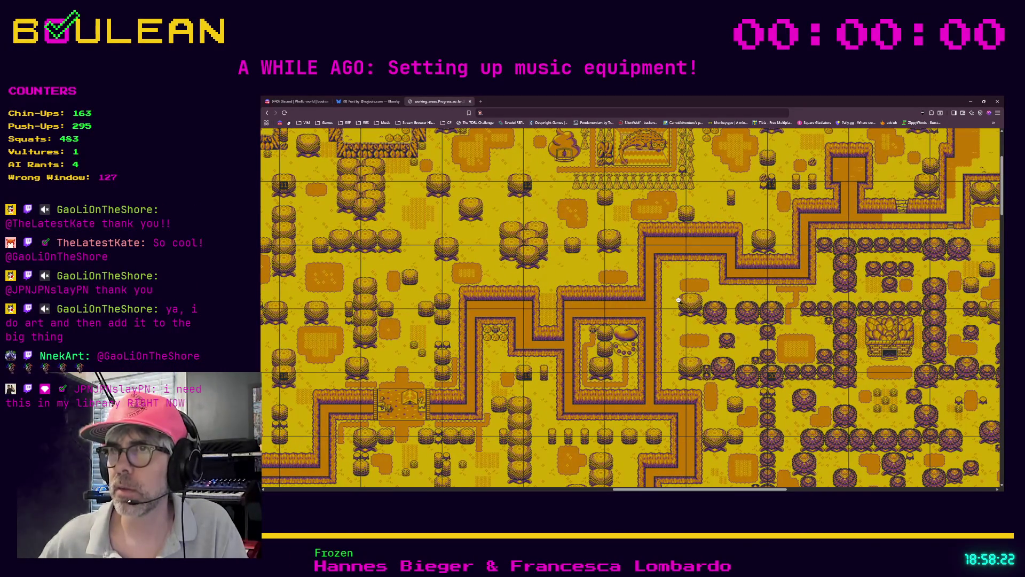
pyautogui.hscroll(8, 679, 301)
pyautogui.hscroll(1, 678, 300)
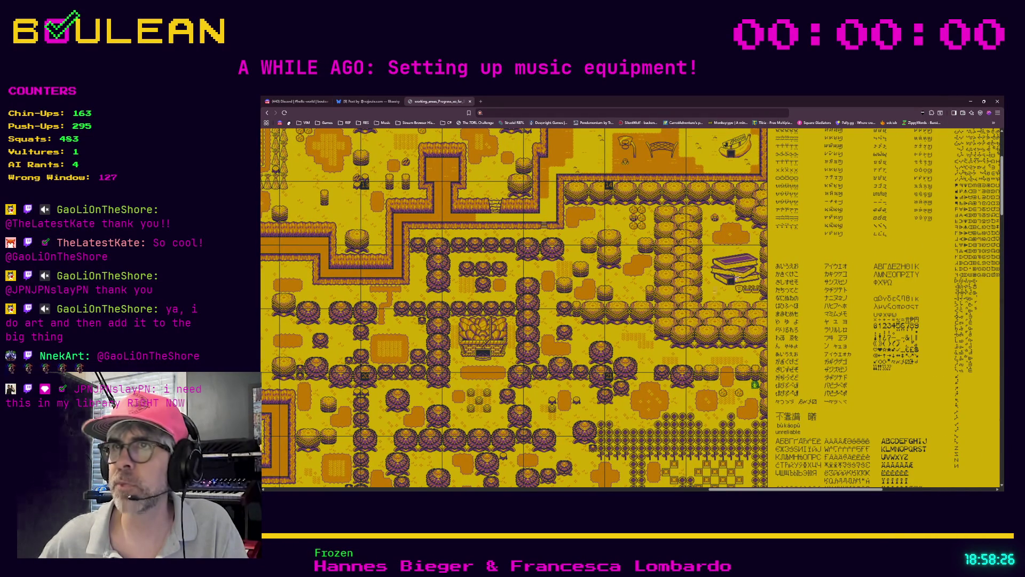
pyautogui.hscroll(4, 734, 274)
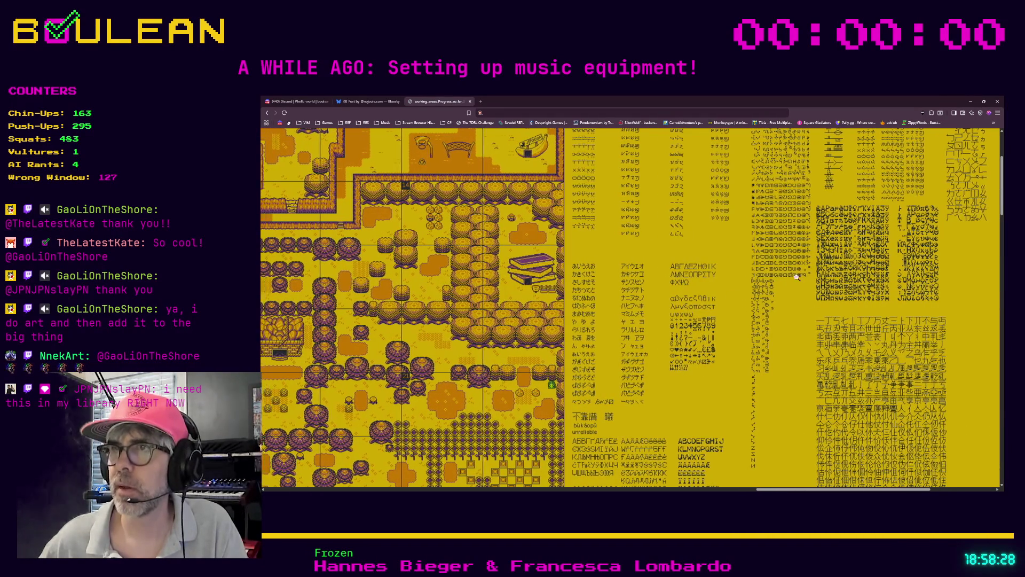
pyautogui.hscroll(-1, 701, 274)
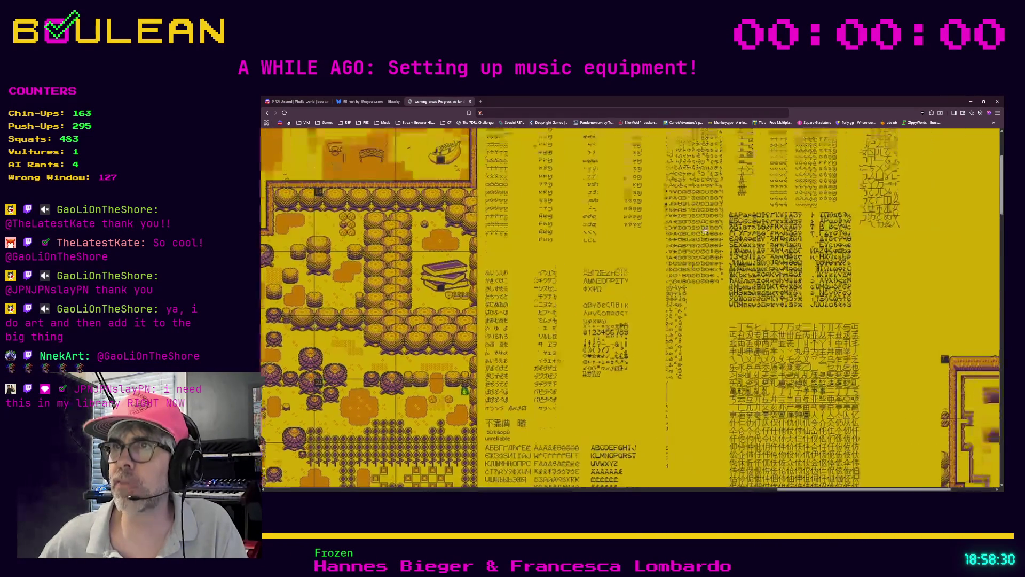
pyautogui.scroll(3, 705, 230)
pyautogui.scroll(-6, 617, 237)
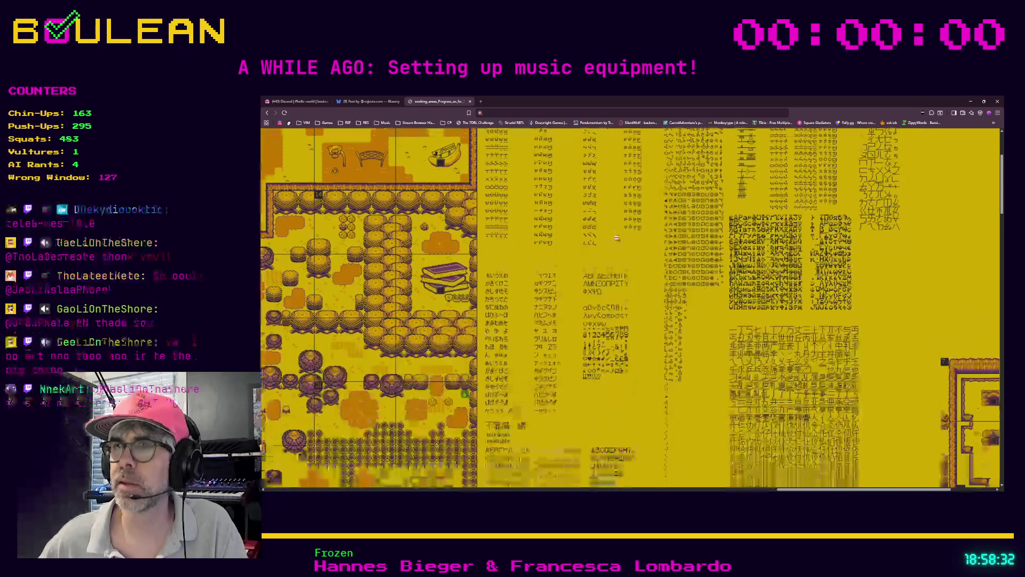
pyautogui.hscroll(2, 617, 237)
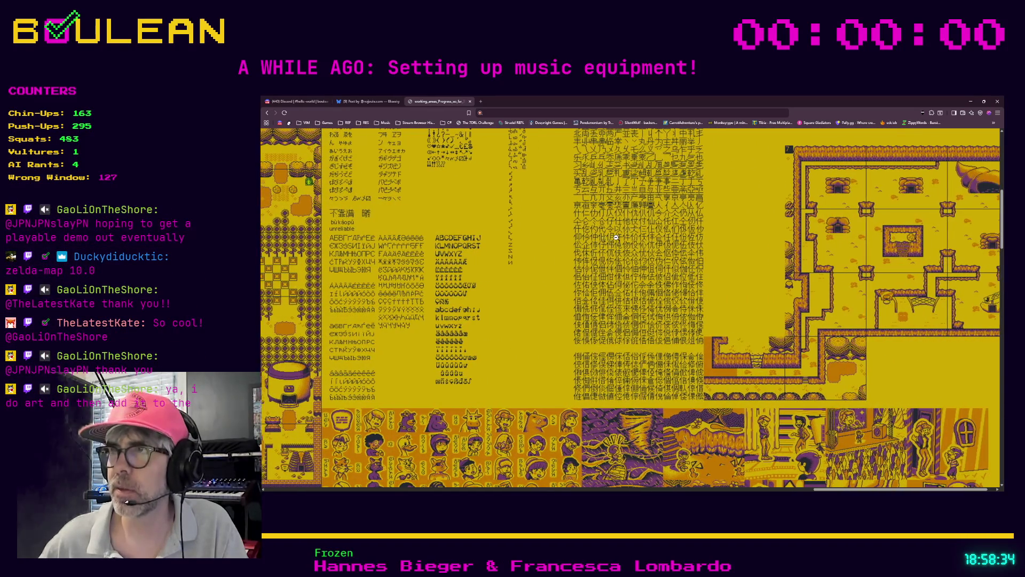
pyautogui.scroll(-6, 615, 237)
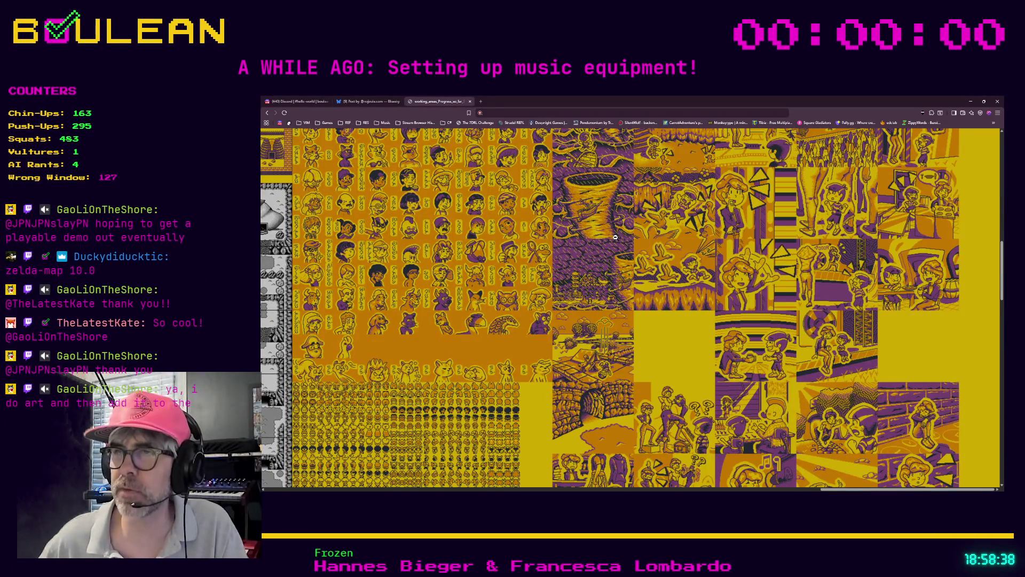
pyautogui.scroll(-1, 615, 238)
pyautogui.hscroll(-1, 616, 237)
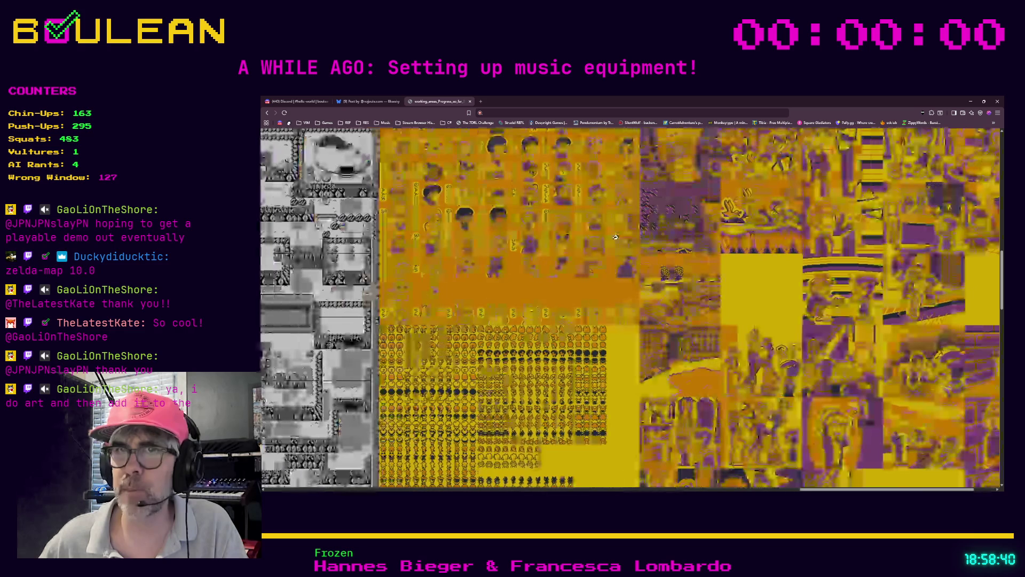
pyautogui.hscroll(-4, 616, 237)
pyautogui.hscroll(-2, 641, 249)
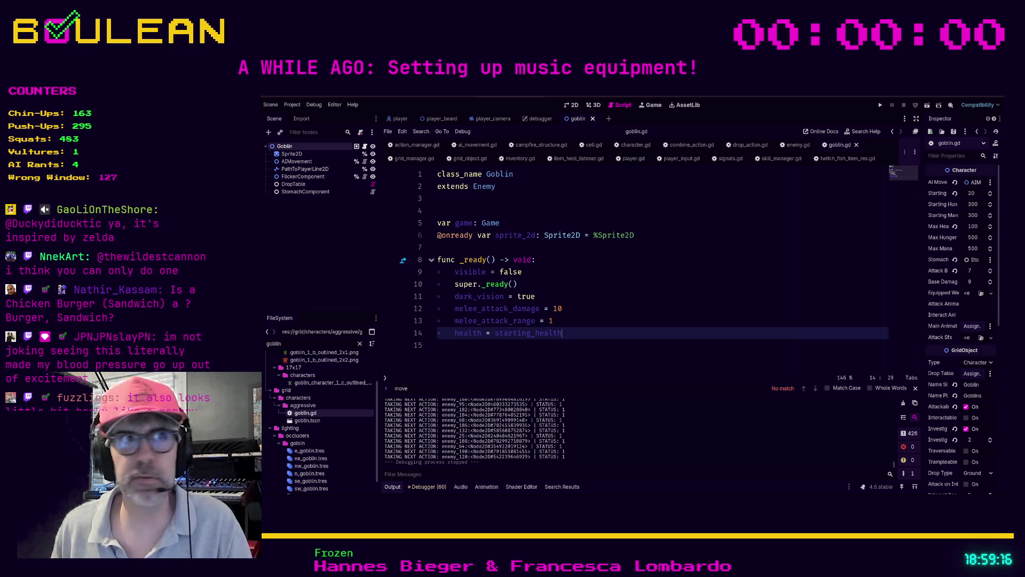
pyautogui.hotkey('alt', 'Tab')
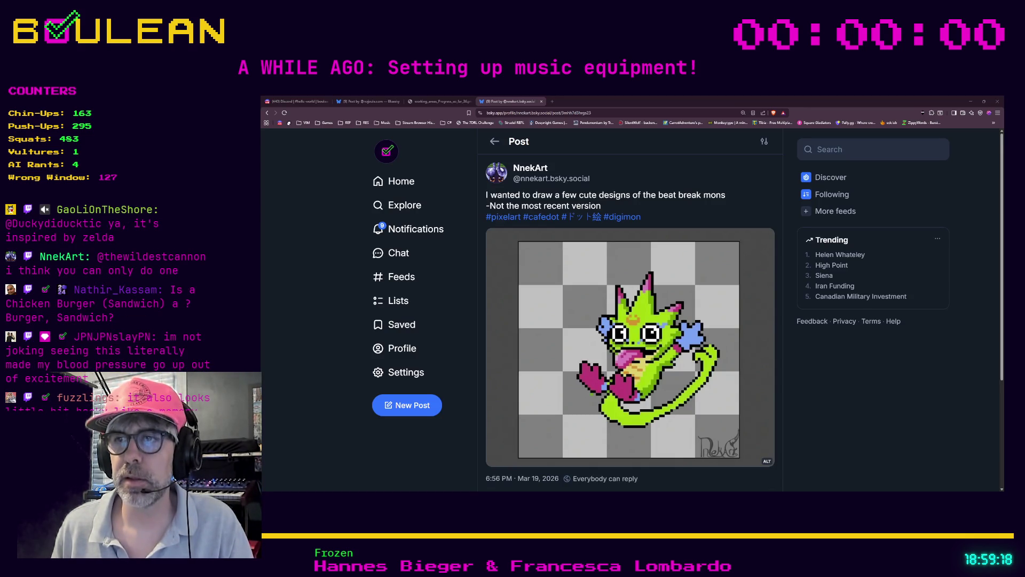
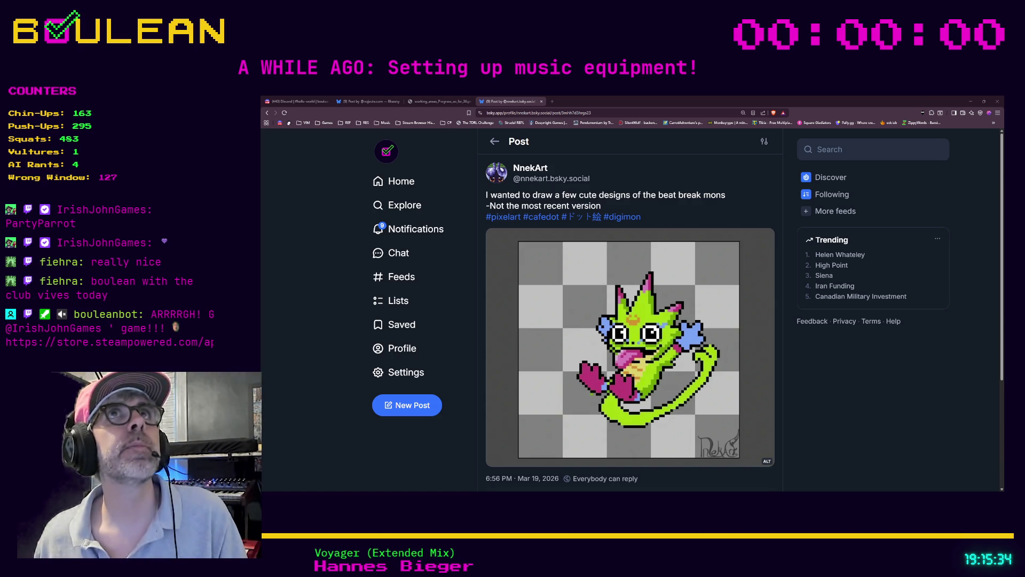
# Load the pasted Rise of Piracy Steam store link in a new browser tab
pyautogui.hotkey('ctrl', 't')
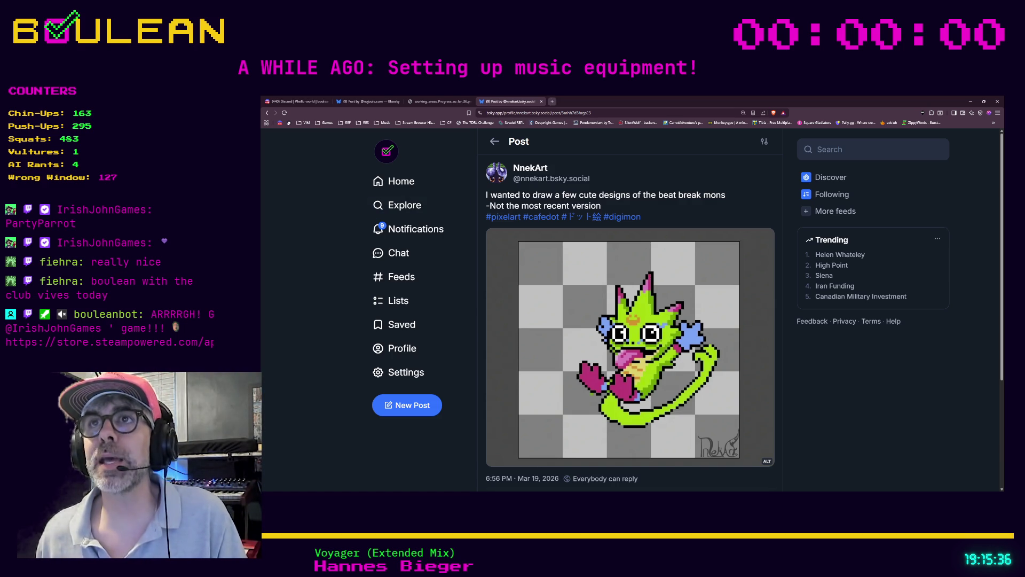
pyautogui.write('https://store.steampowered.com/app/1400660/Rise_of_Piracy/')
pyautogui.press('Return')
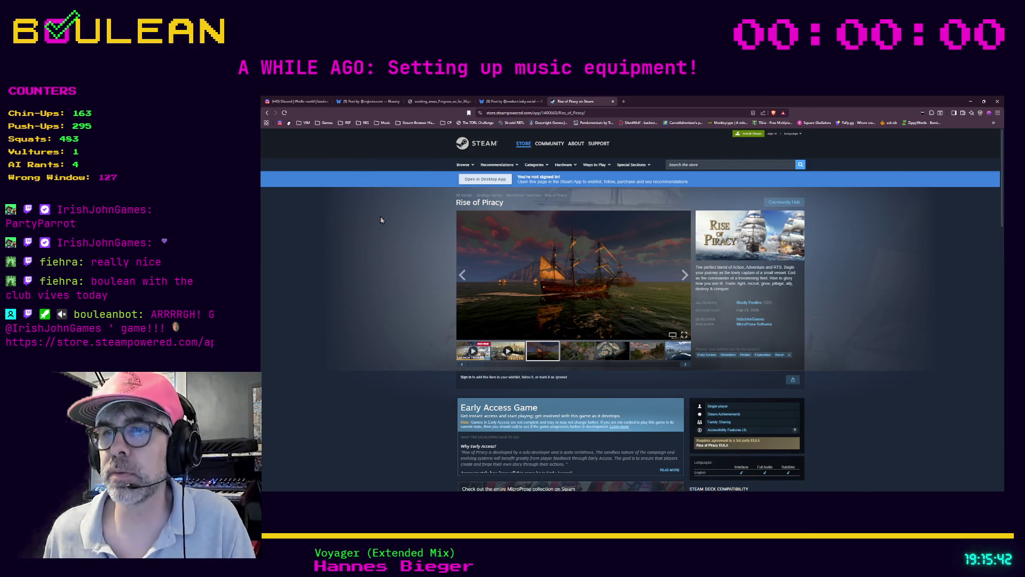
# Browse the Rise of Piracy ship, fort and village screenshots, then minimize the browser
pyautogui.scroll(-2, 356, 223)
pyautogui.scroll(-2, 356, 222)
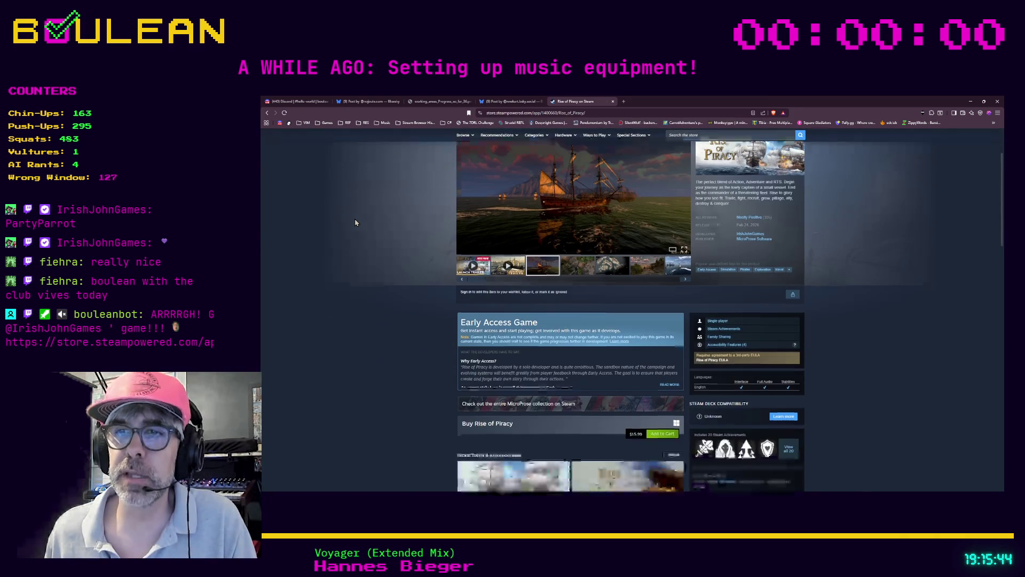
pyautogui.scroll(3, 355, 222)
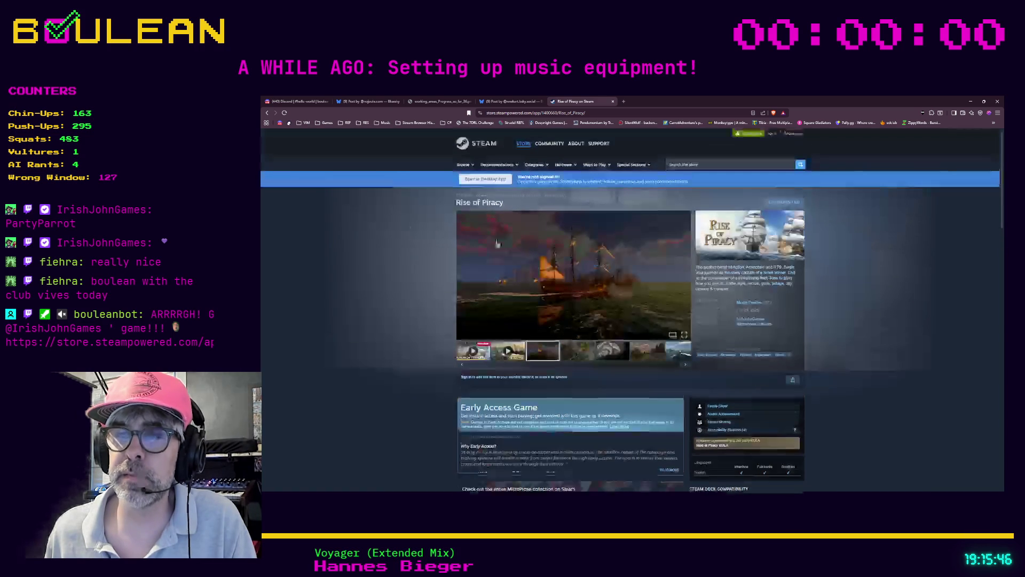
pyautogui.scroll(-2, 354, 222)
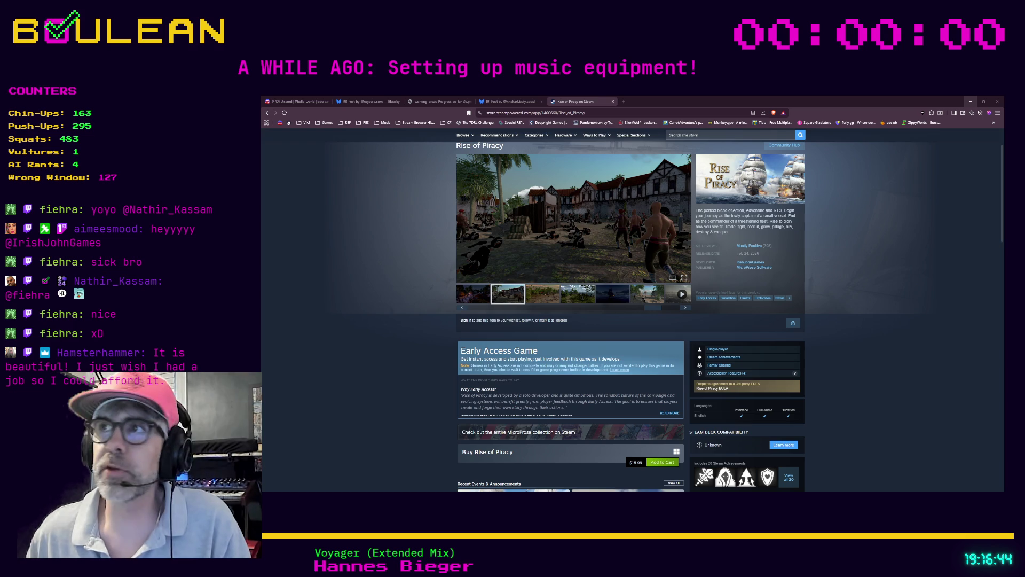
pyautogui.click(971, 102)
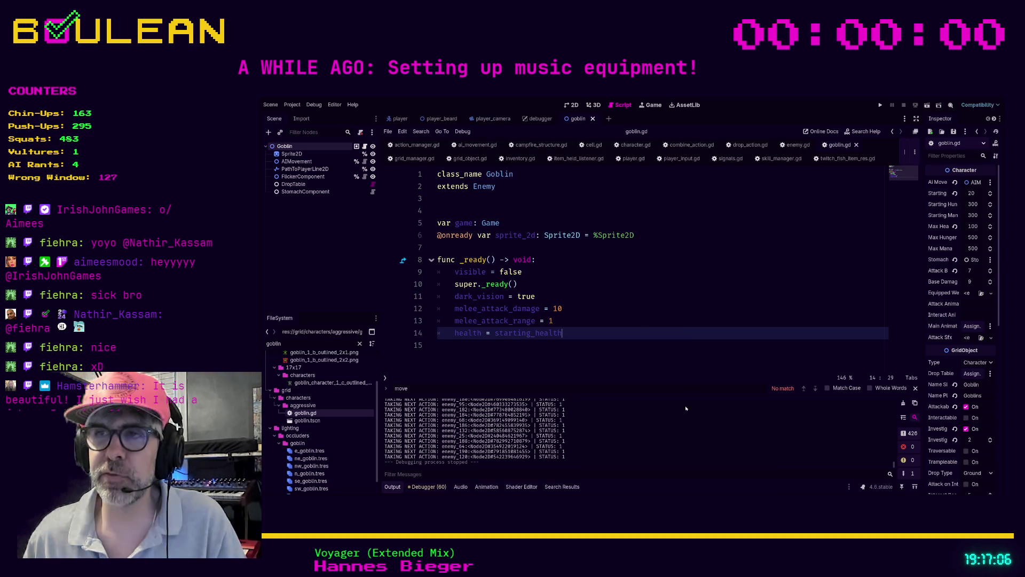
# Return to goblin.gd, place the cursor on the line 14 health assignment, and run the project
pyautogui.click(692, 320)
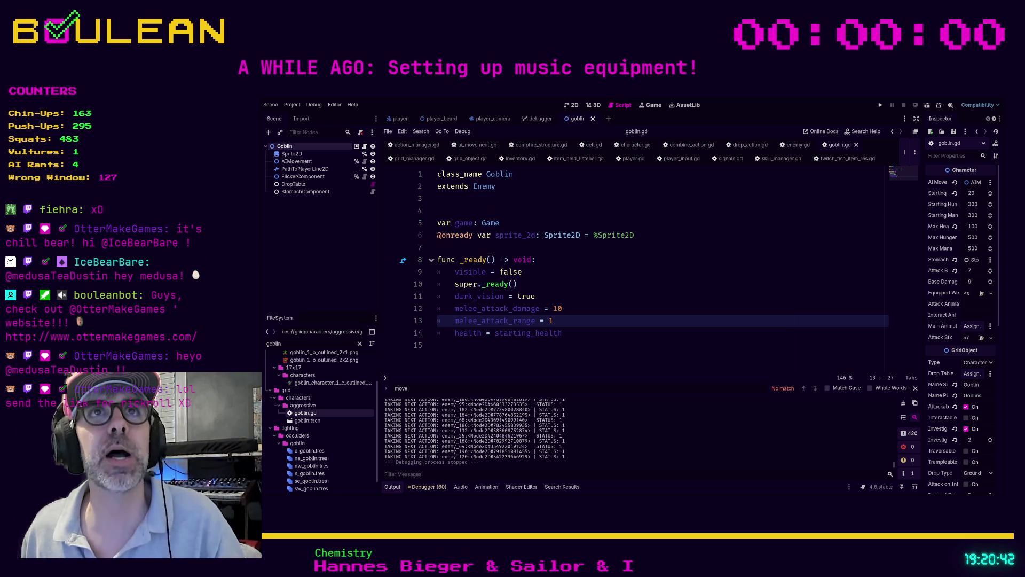
pyautogui.click(455, 333)
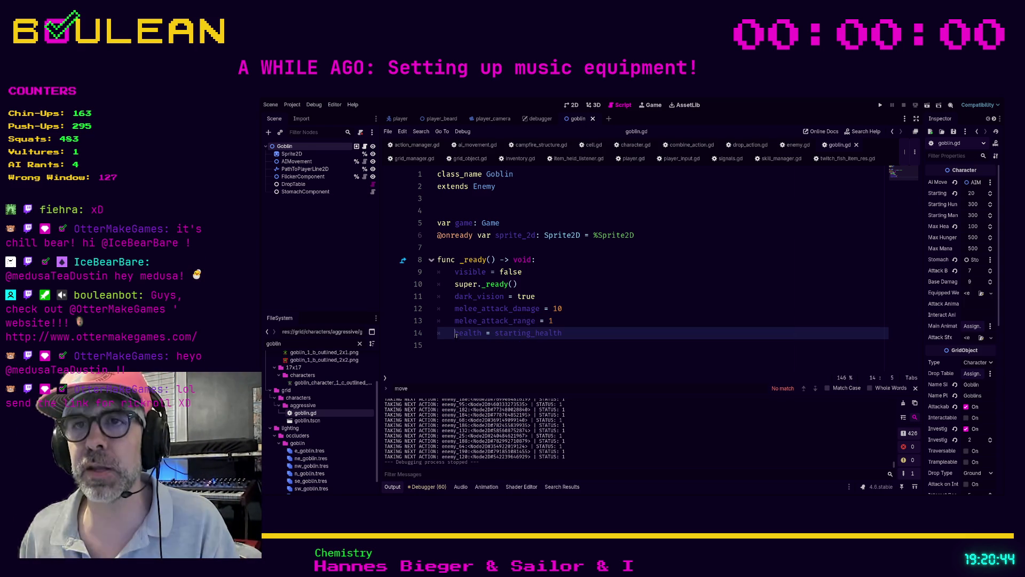
pyautogui.press('F5')
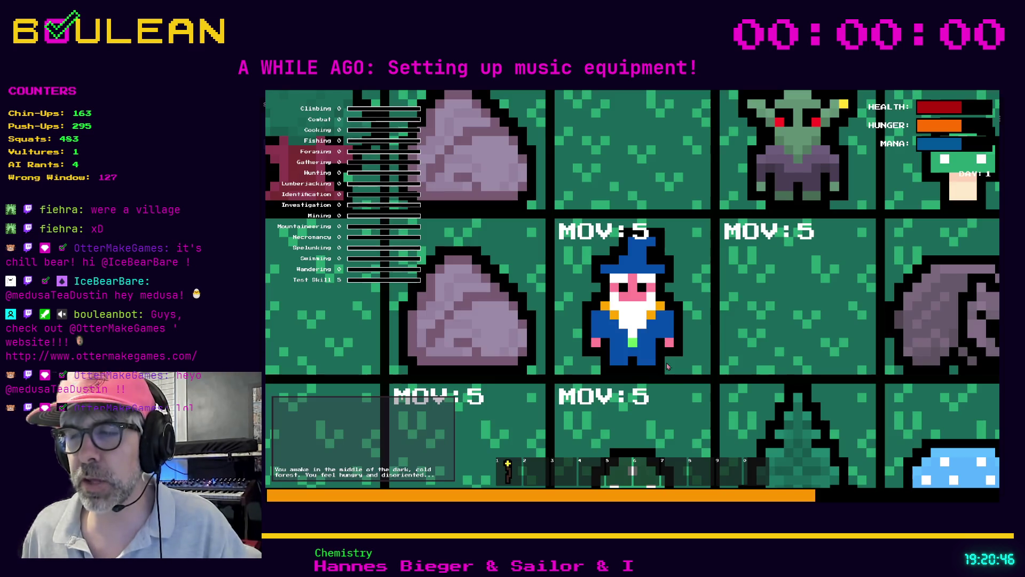
# Craft a Campfire from the wizard's CRAFTING panel in the running game
pyautogui.click(660, 343)
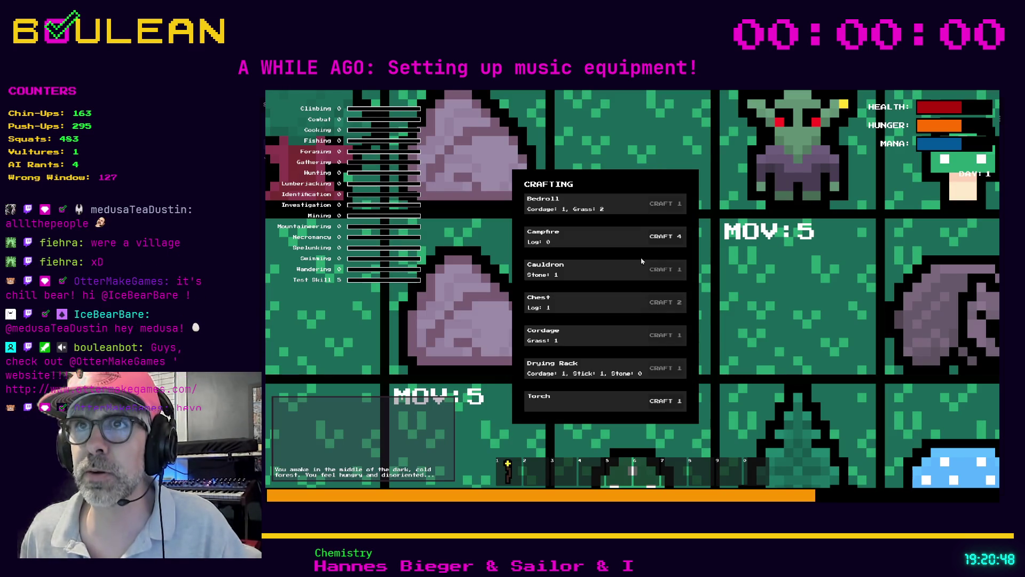
pyautogui.click(666, 236)
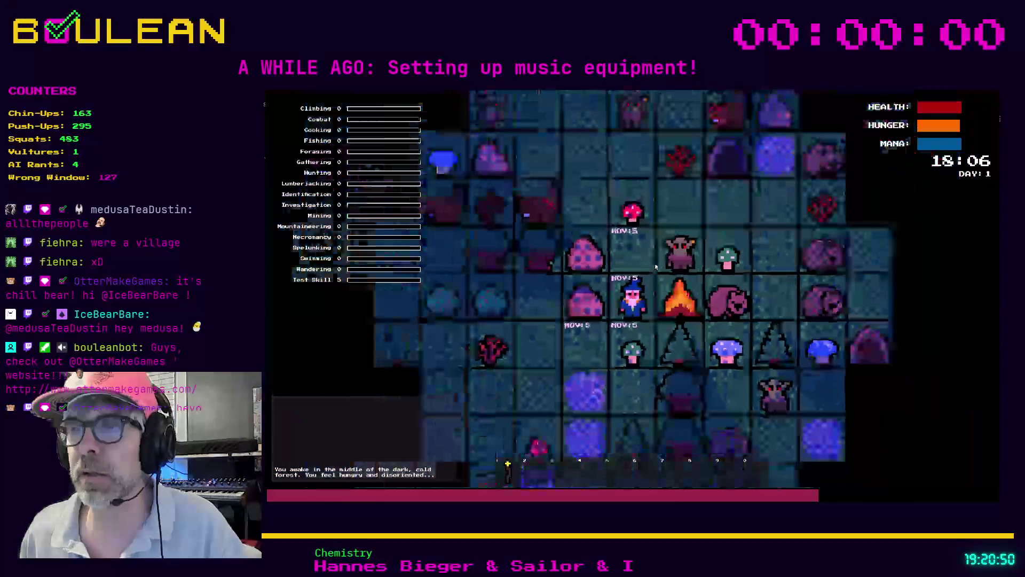